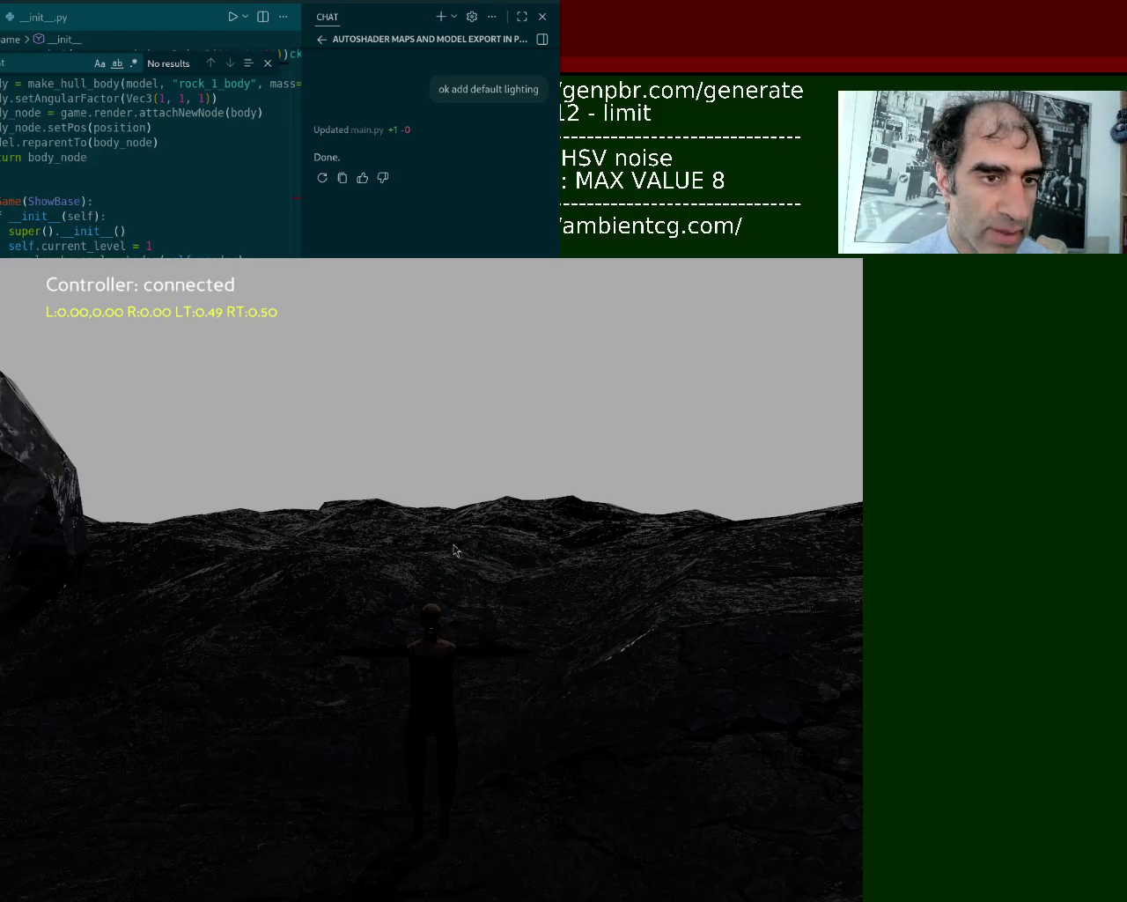
Step: Shift the Panda3D game window to the right to expose the code editor behind it
mouse_move(429, 525)
super+mouse_down()
mouse_move(581, 546)
mouse_move(543, 534)
super+mouse_up()
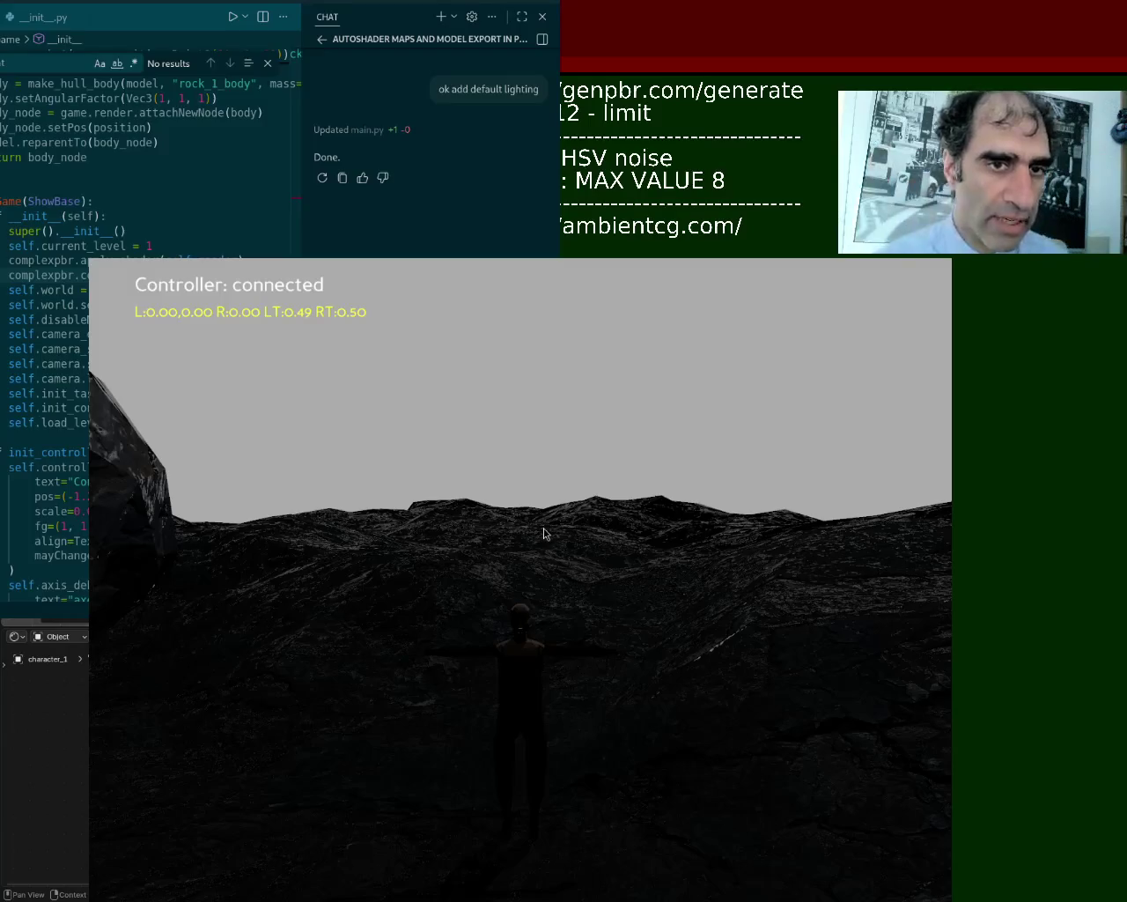
Step: Rearrange the game and VS Code windows so the Explorer and main.py are visible
drag(441, 516, 698, 449)
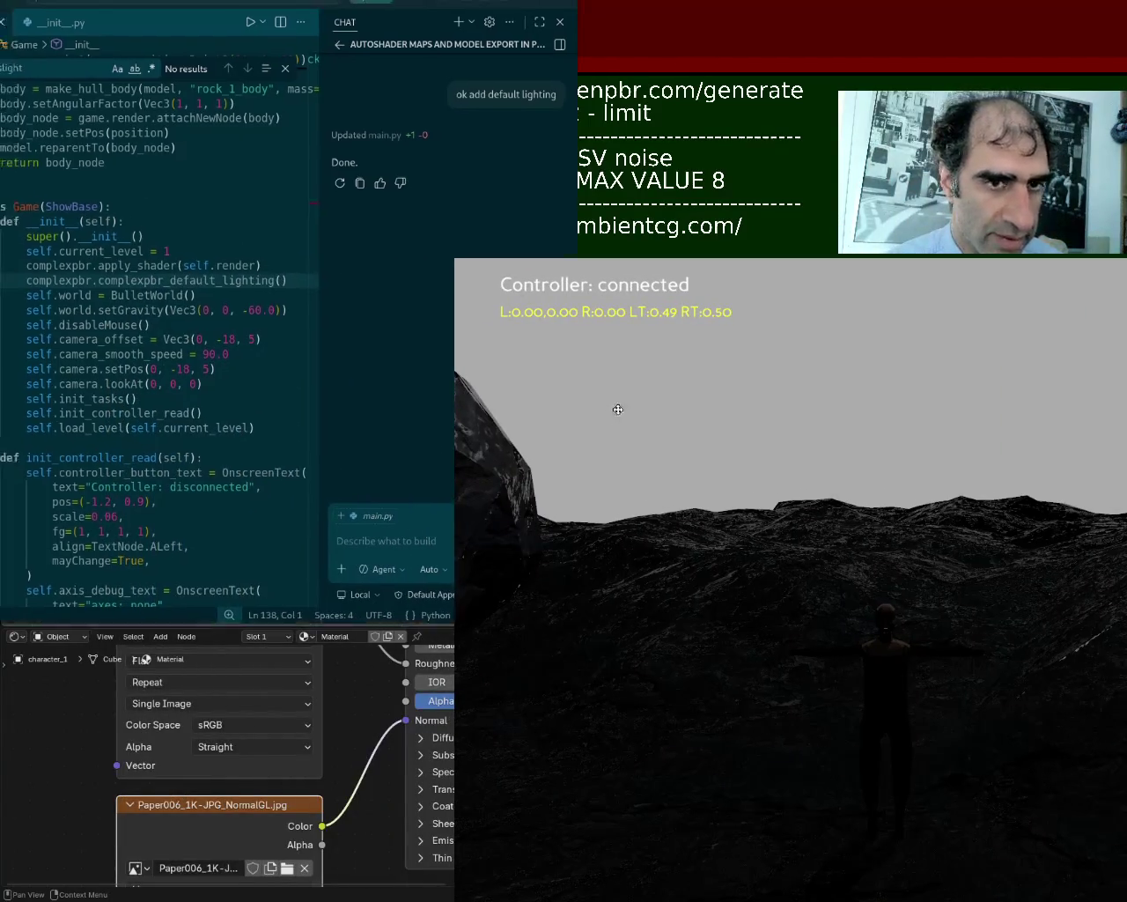
mouse_move(162, 264)
mouse_down()
mouse_move(213, 419)
mouse_move(188, 445)
mouse_up()
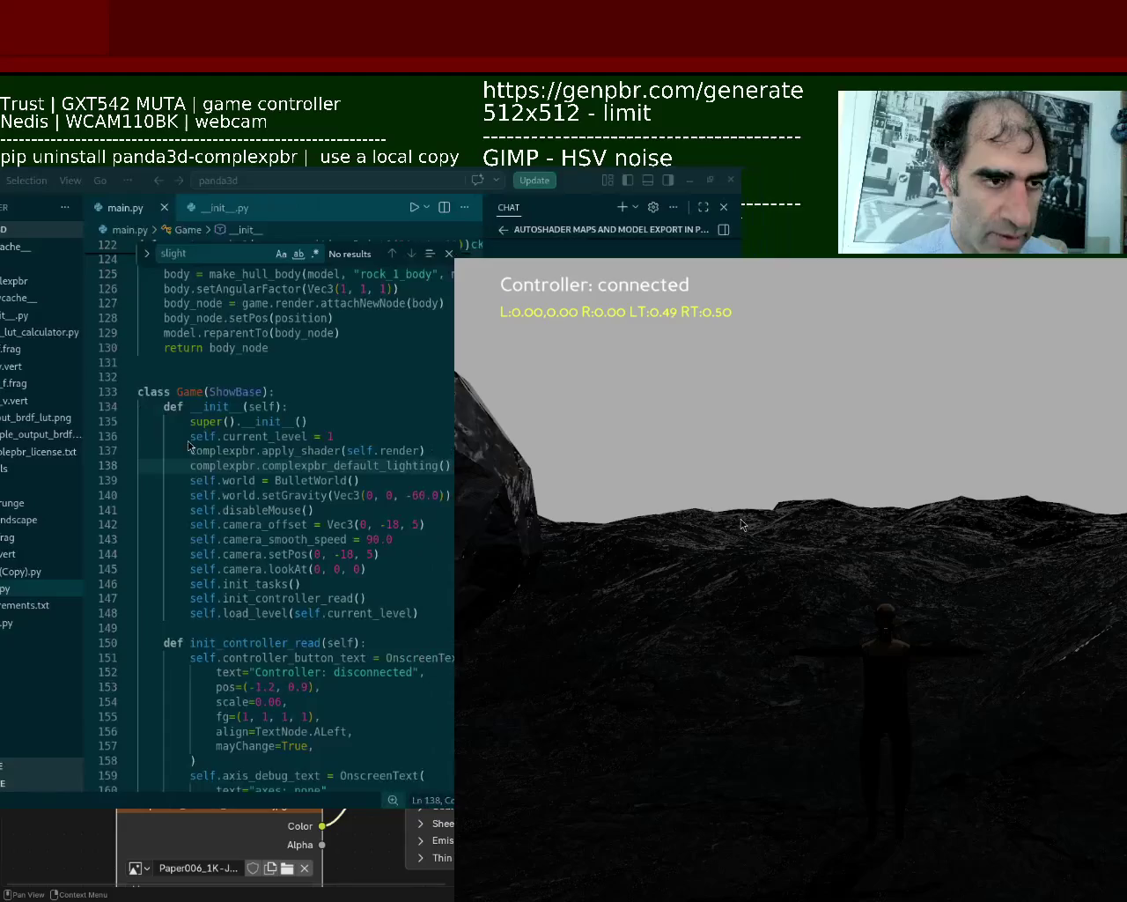
drag(382, 441, 467, 440)
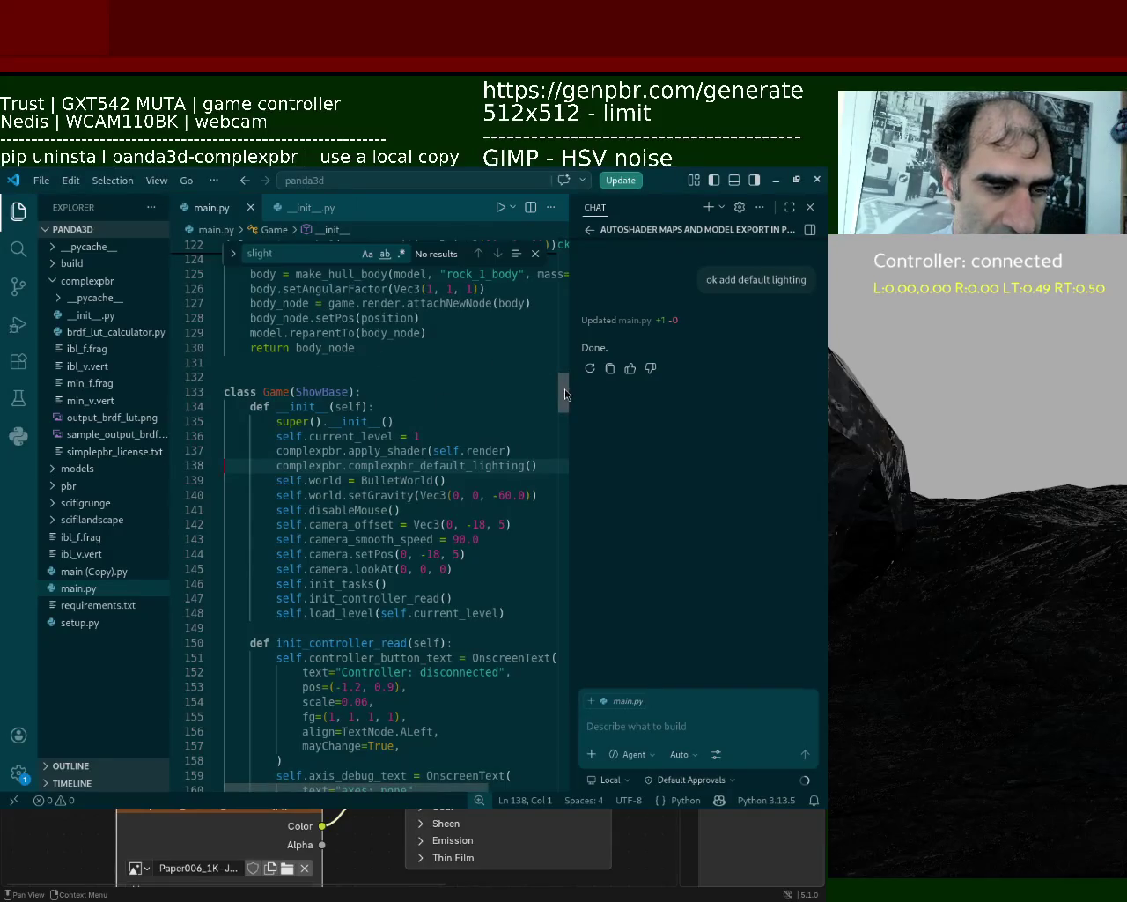
mouse_move(560, 391)
mouse_down()
mouse_move(562, 756)
mouse_move(593, 691)
mouse_move(618, 588)
mouse_move(635, 353)
mouse_up()
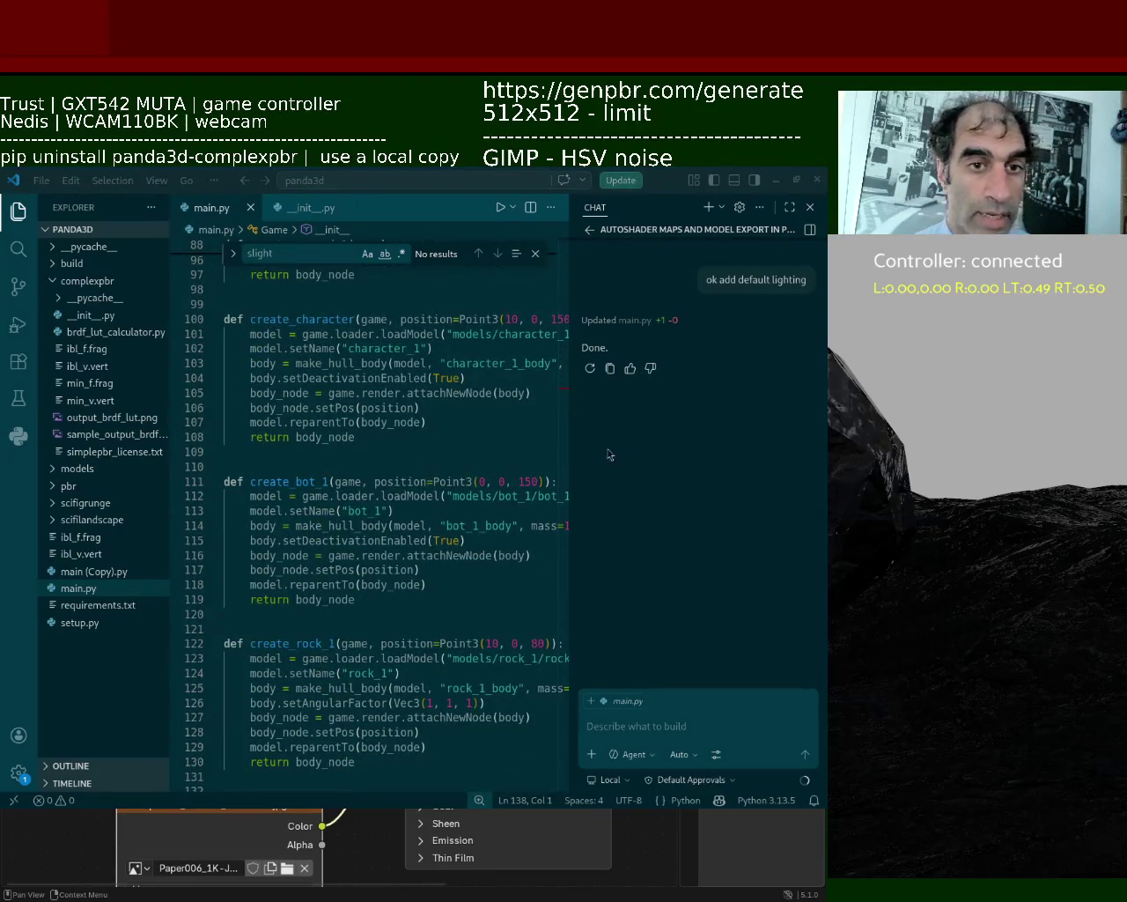
Step: Hide VS Code with Super+H to bring Blender and the character model forward
key(super+h)
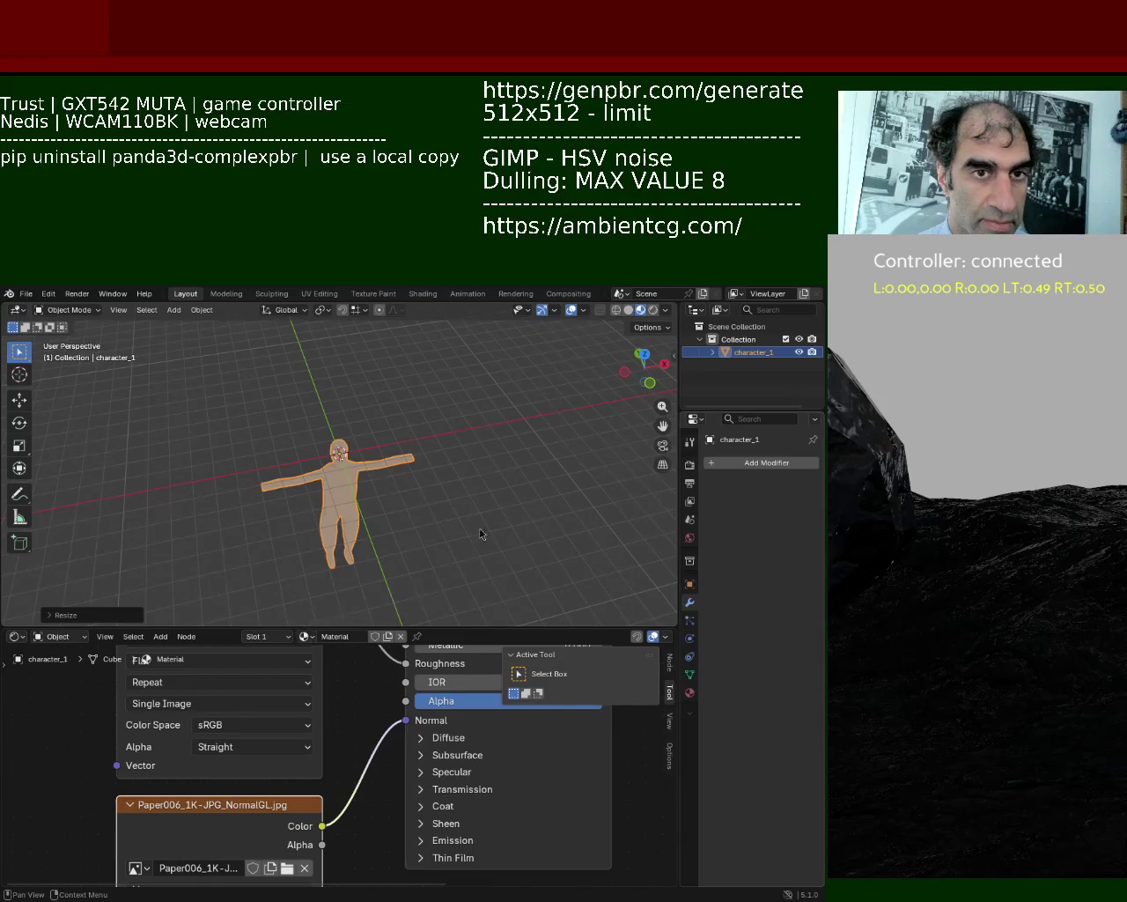
Step: Enlarge the material node area and bring up Blender's File menu to reach Open Recent
click(26, 294)
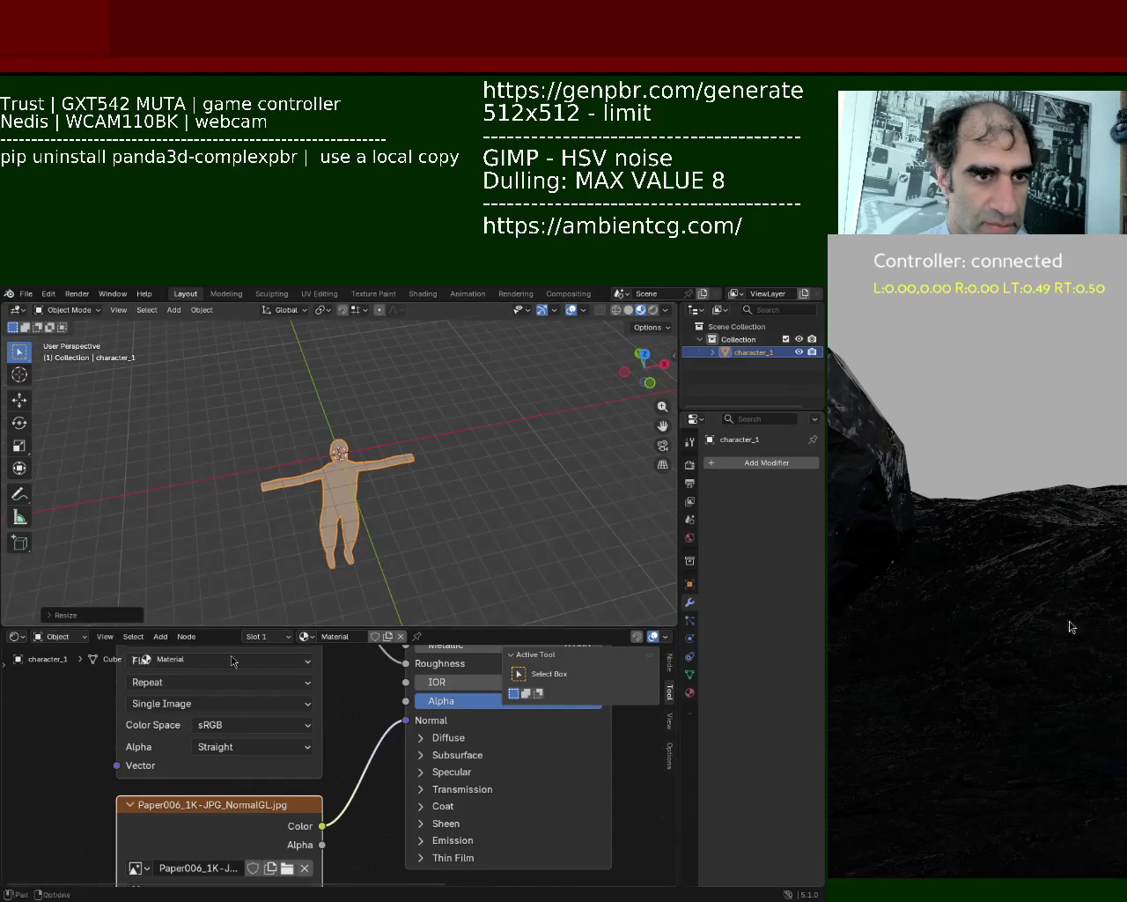
mouse_move(326, 622)
mouse_down()
mouse_move(374, 533)
mouse_move(374, 563)
mouse_up()
click(25, 294)
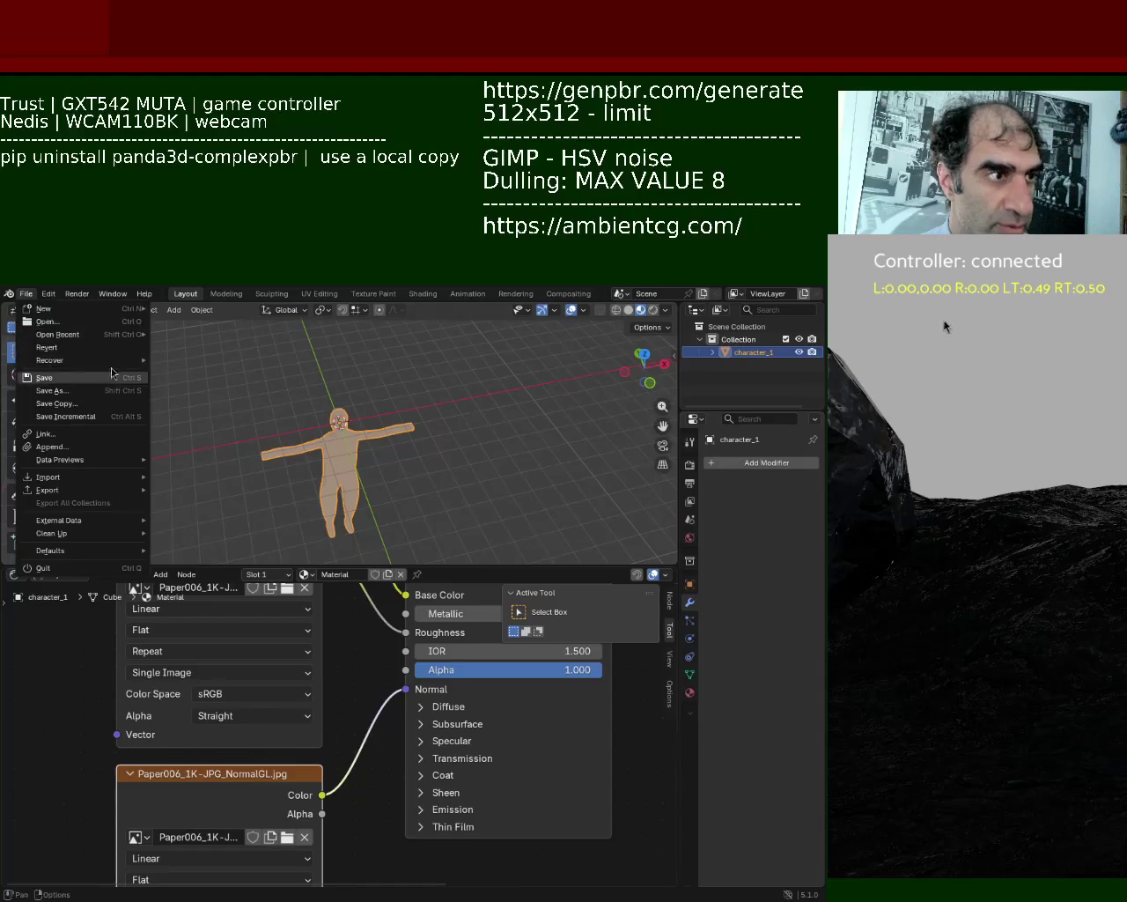
mouse_move(58, 335)
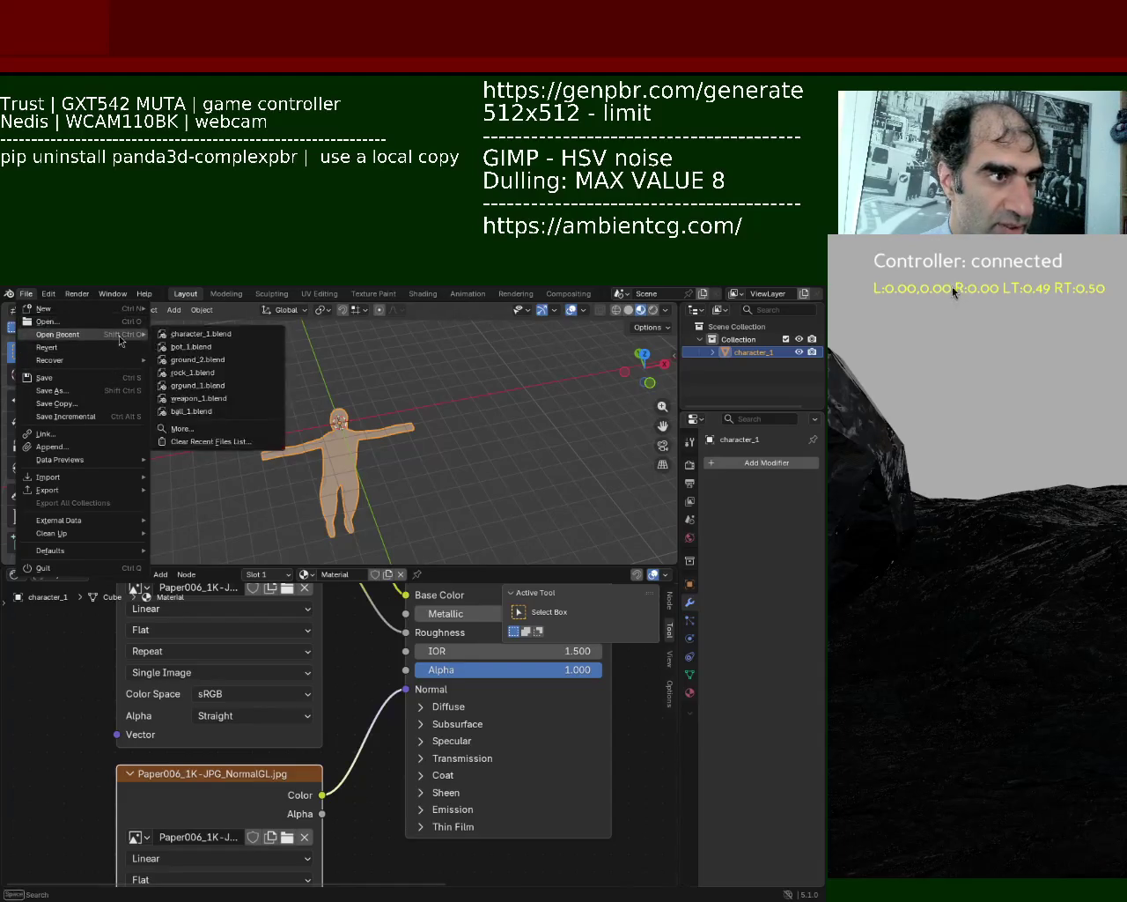
Step: Open ground_2.blend and set the Principled BSDF Emission Strength to 0.4
click(247, 366)
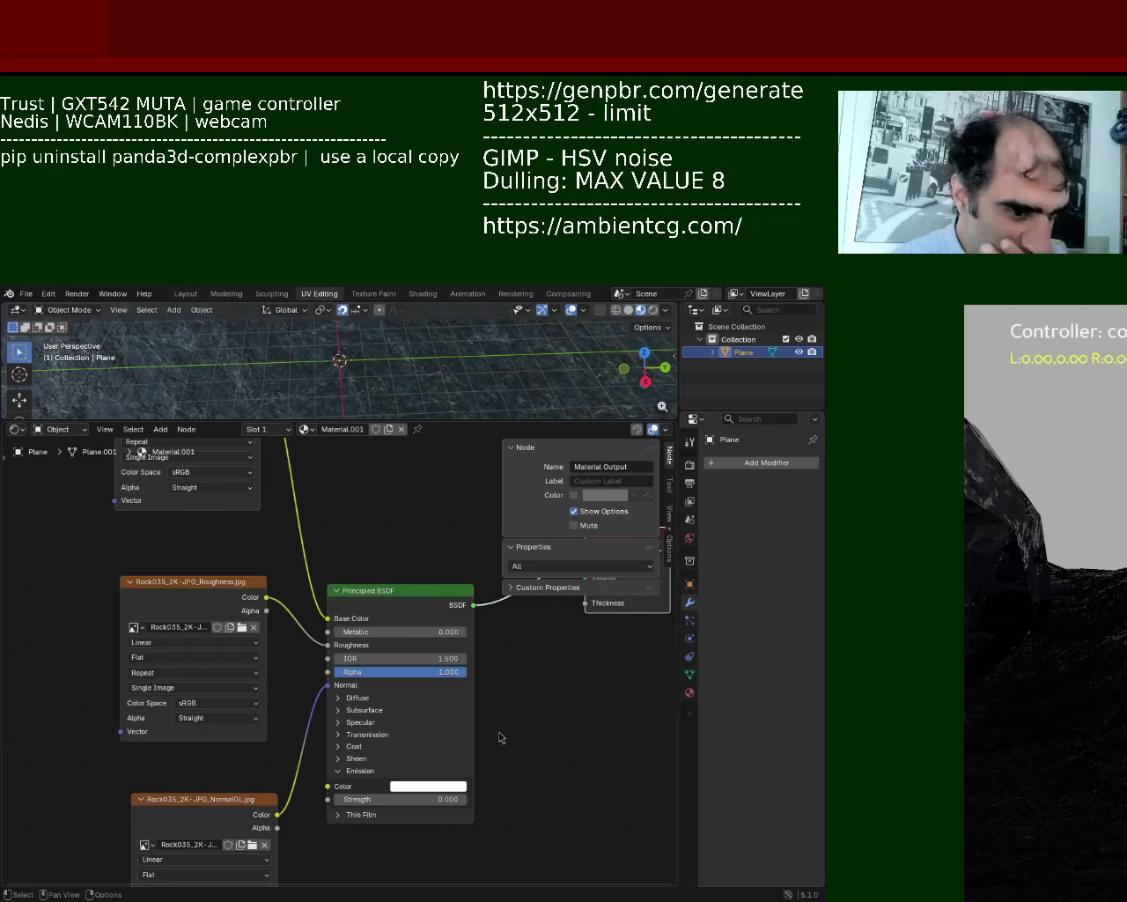
click(459, 801)
text(0.4)
key(Return)
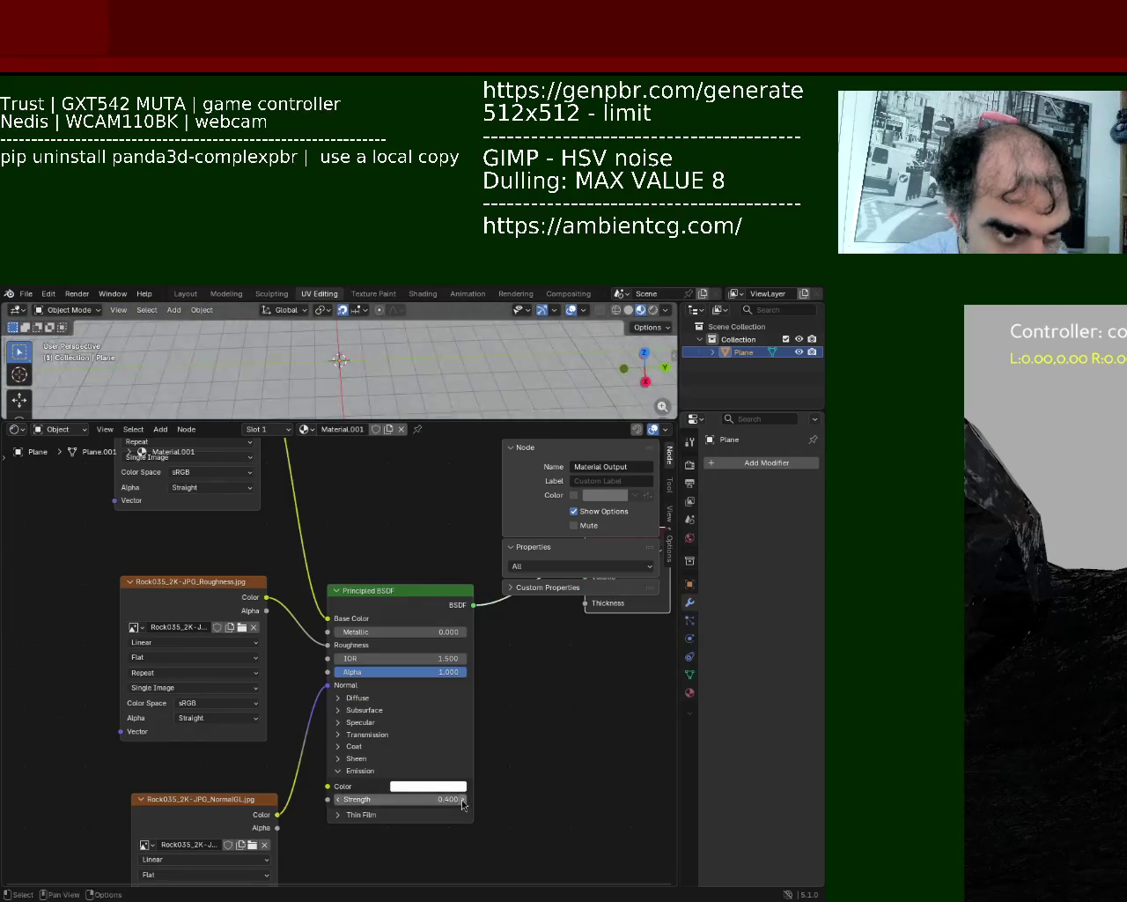
Step: Step the ground material's Emission Strength down from 0.4 to 0.100
click(339, 799)
click(339, 799)
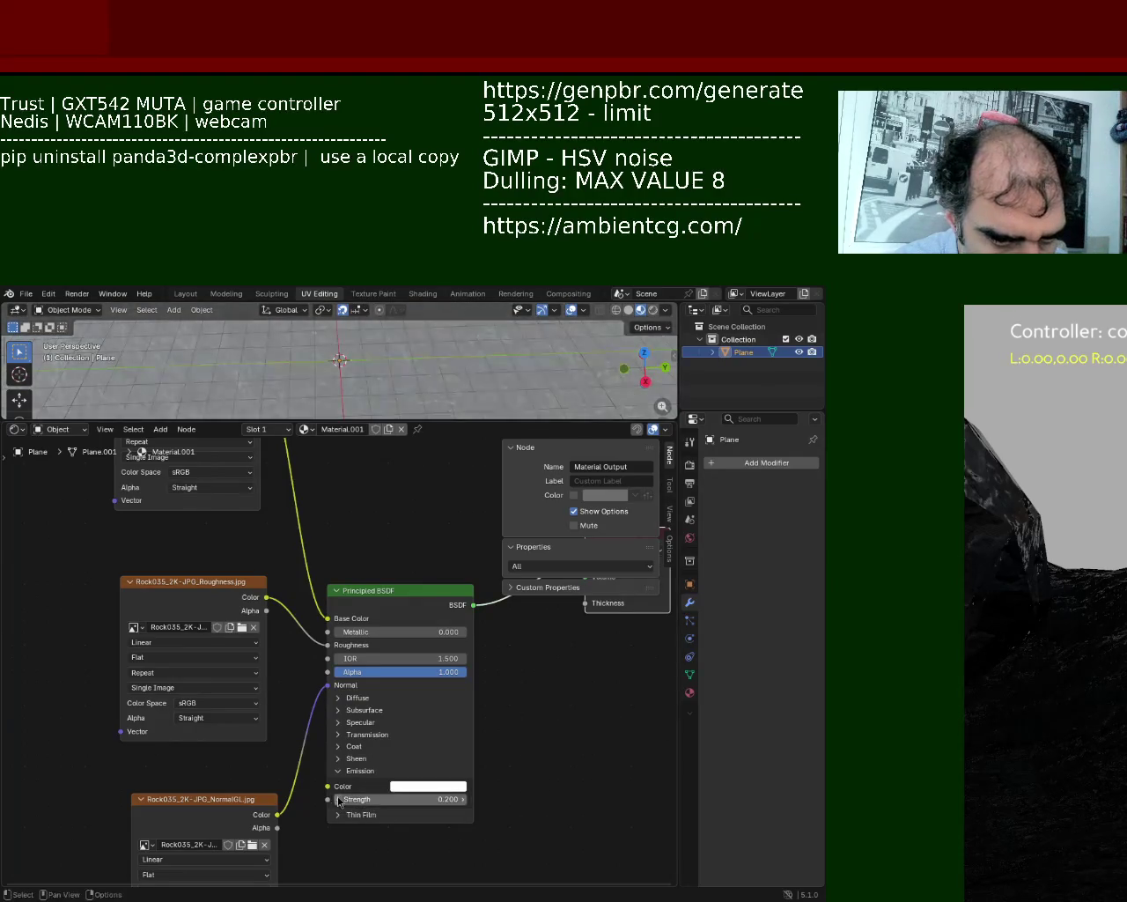
click(339, 799)
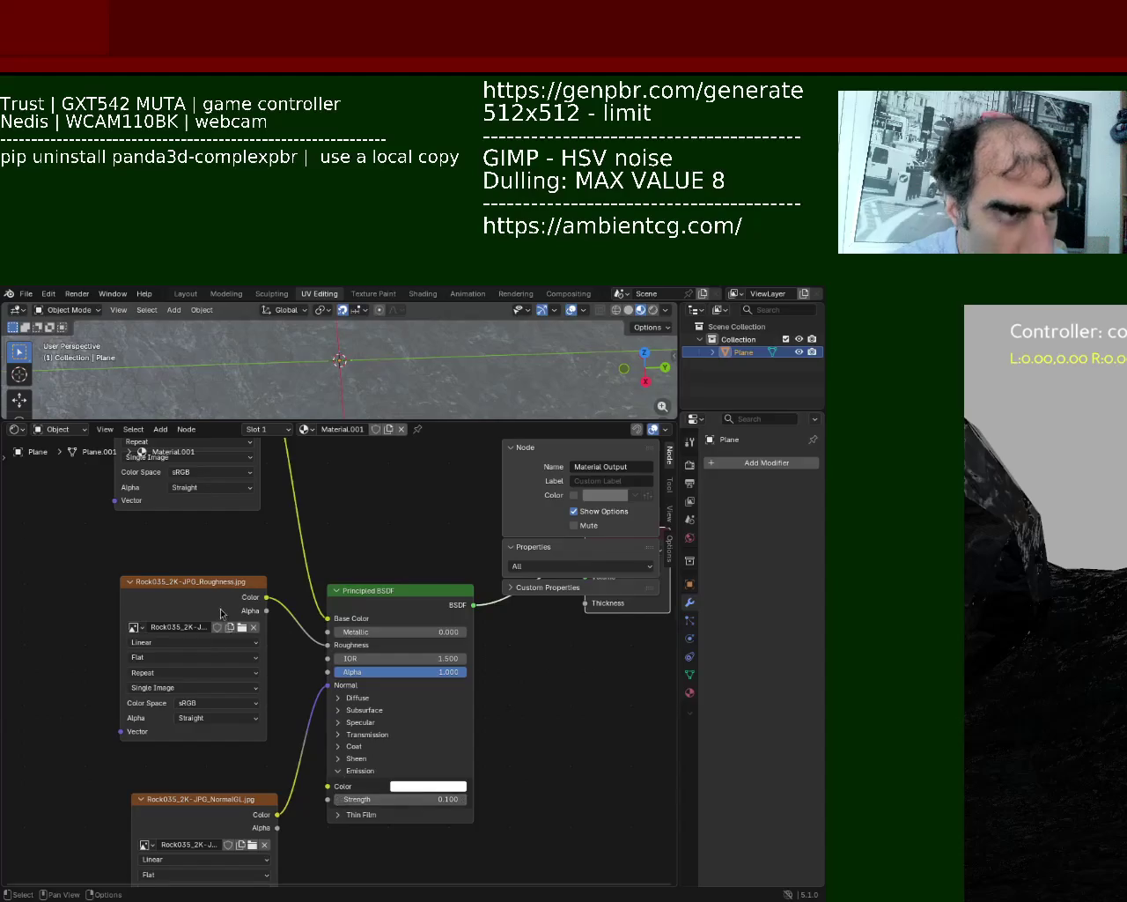
Step: Save the blend file, begin a glTF 2.0 export, and lower Emission Strength to 0.000
key(ctrl+s)
click(23, 294)
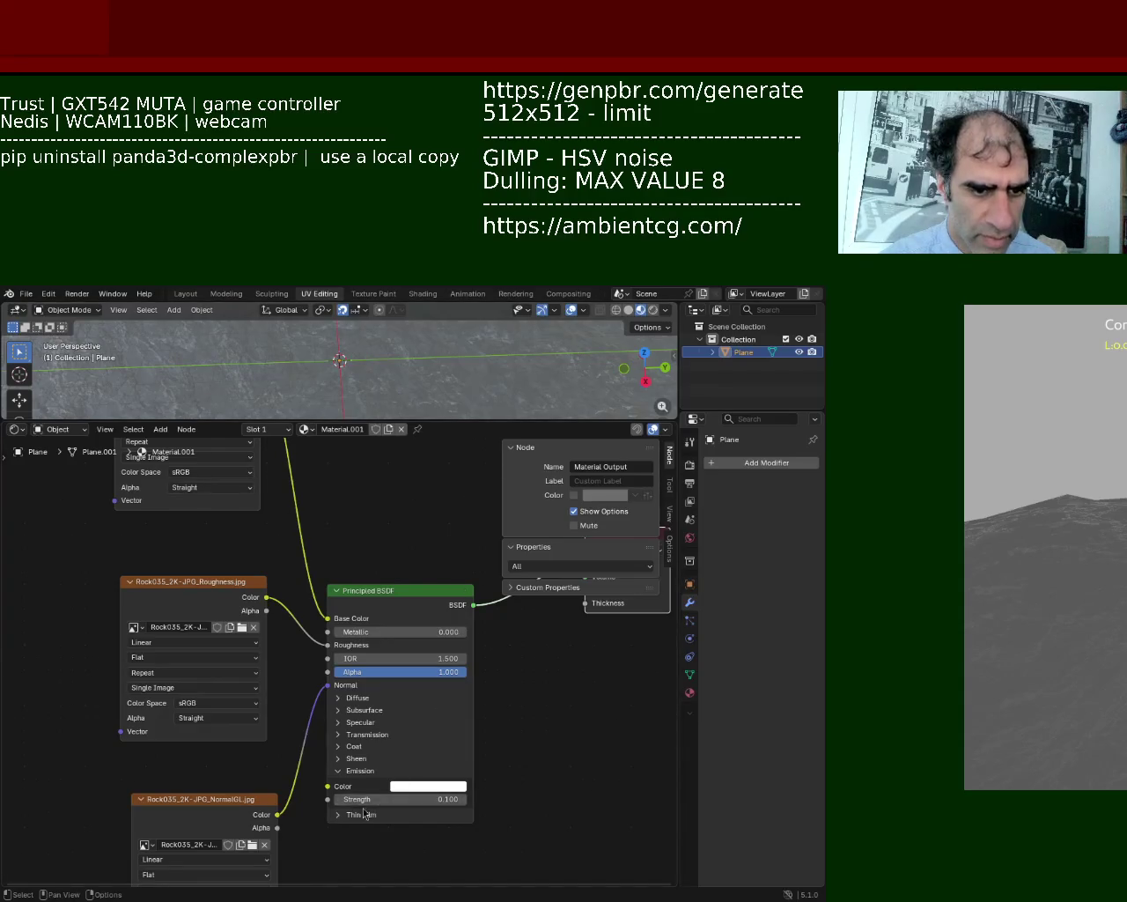
click(337, 801)
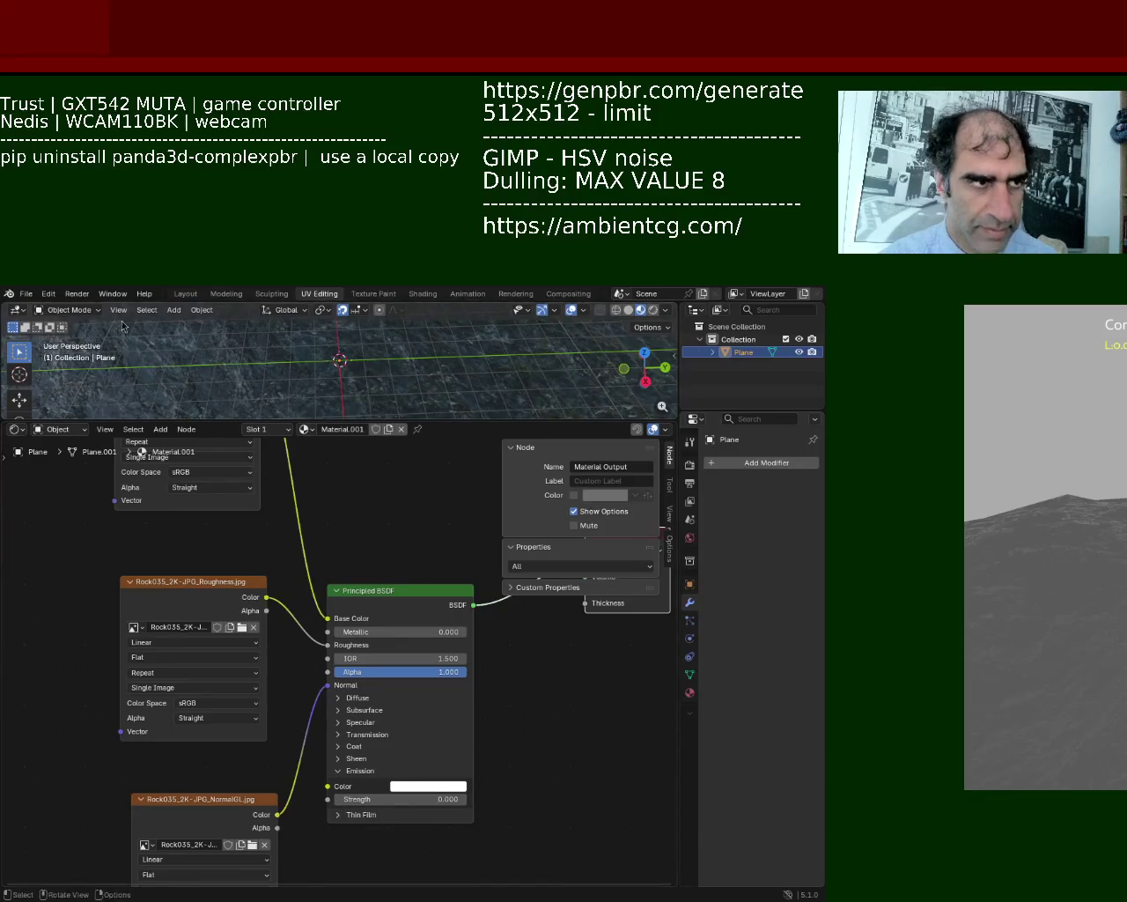
Step: Save the blend file, export it as glTF 2.0, and close the old terrain render window
key(ctrl+s)
click(36, 298)
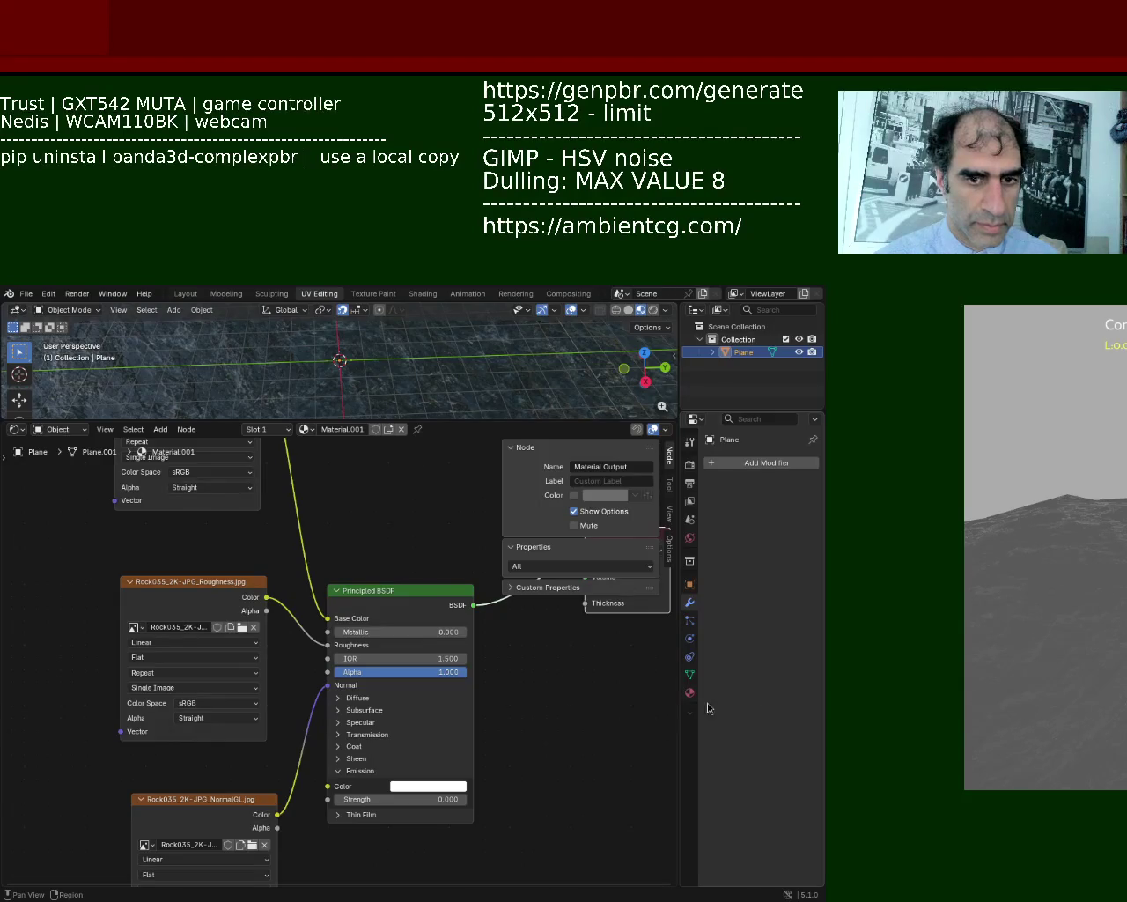
click(717, 683)
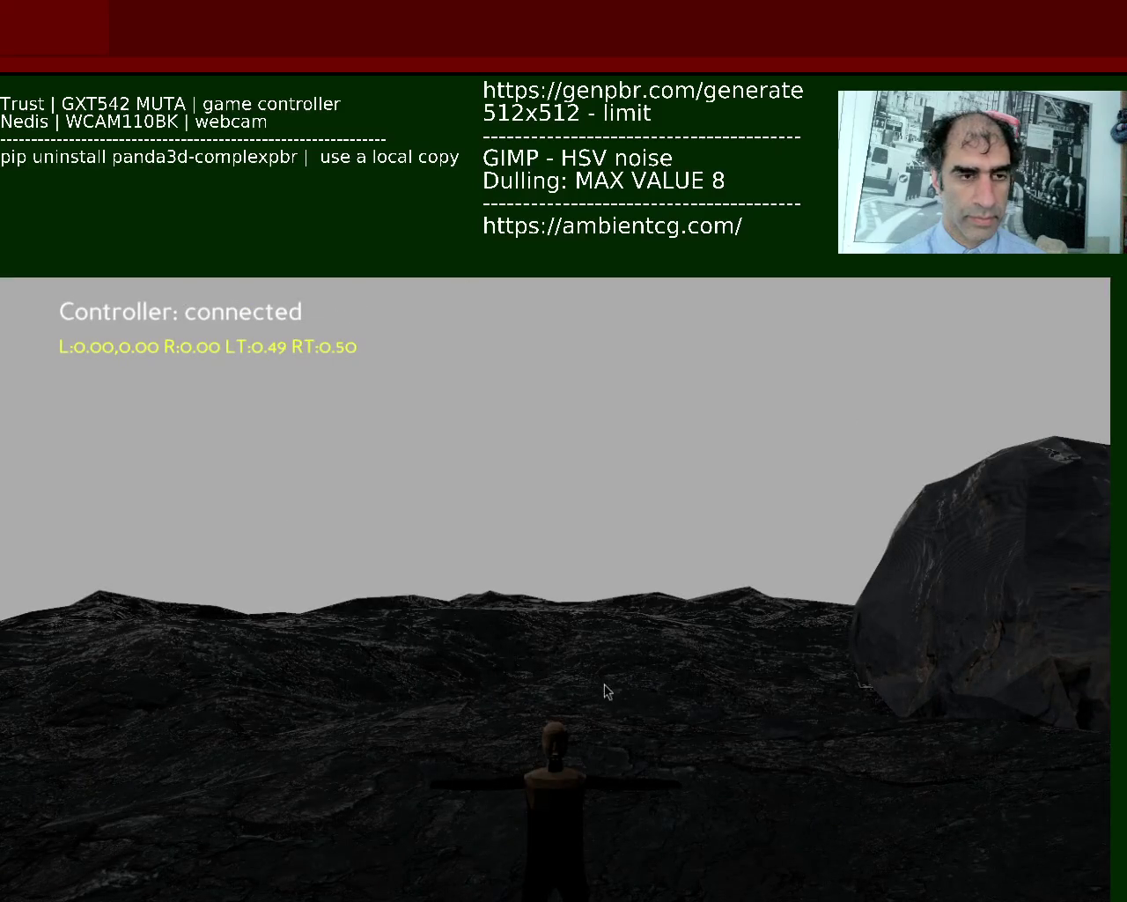
Step: Raise the game window and orbit the camera around the dark and tan characters
alt+drag(603, 682, 617, 358)
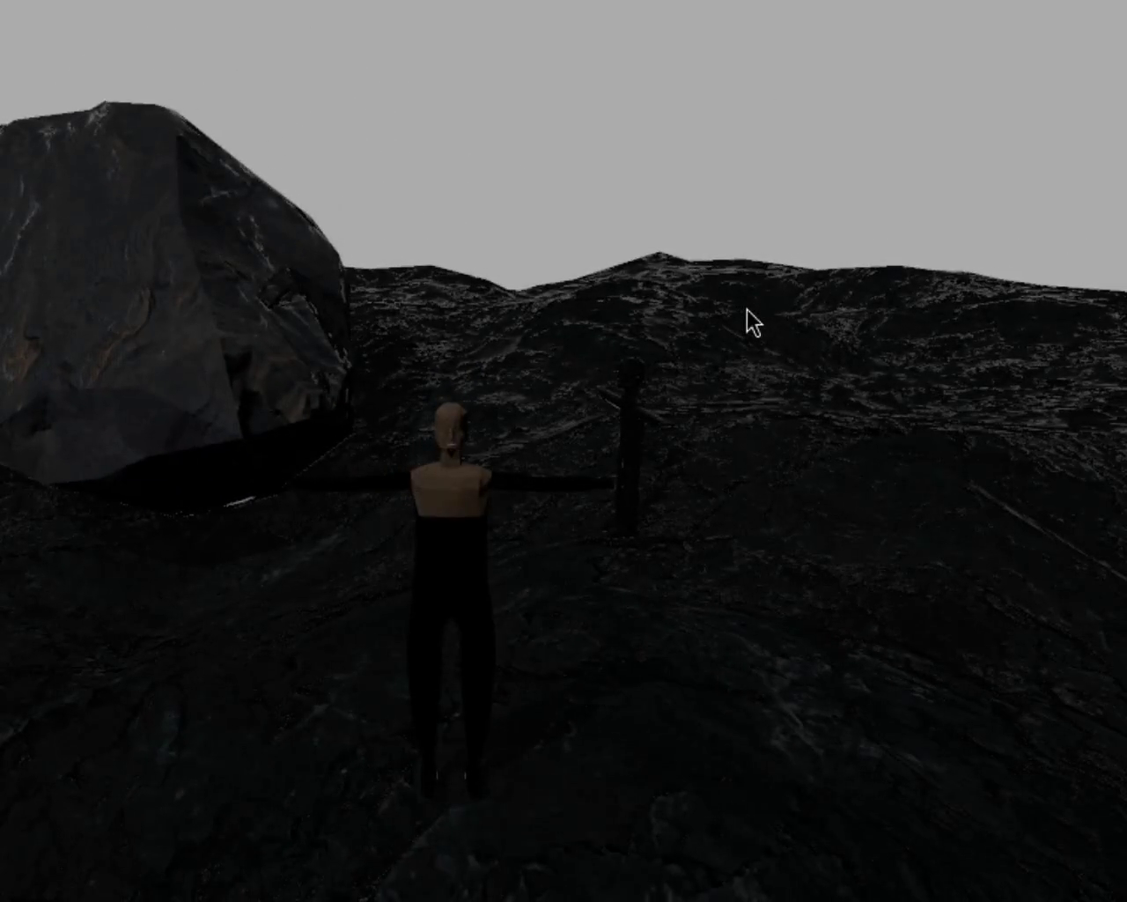
key(d)
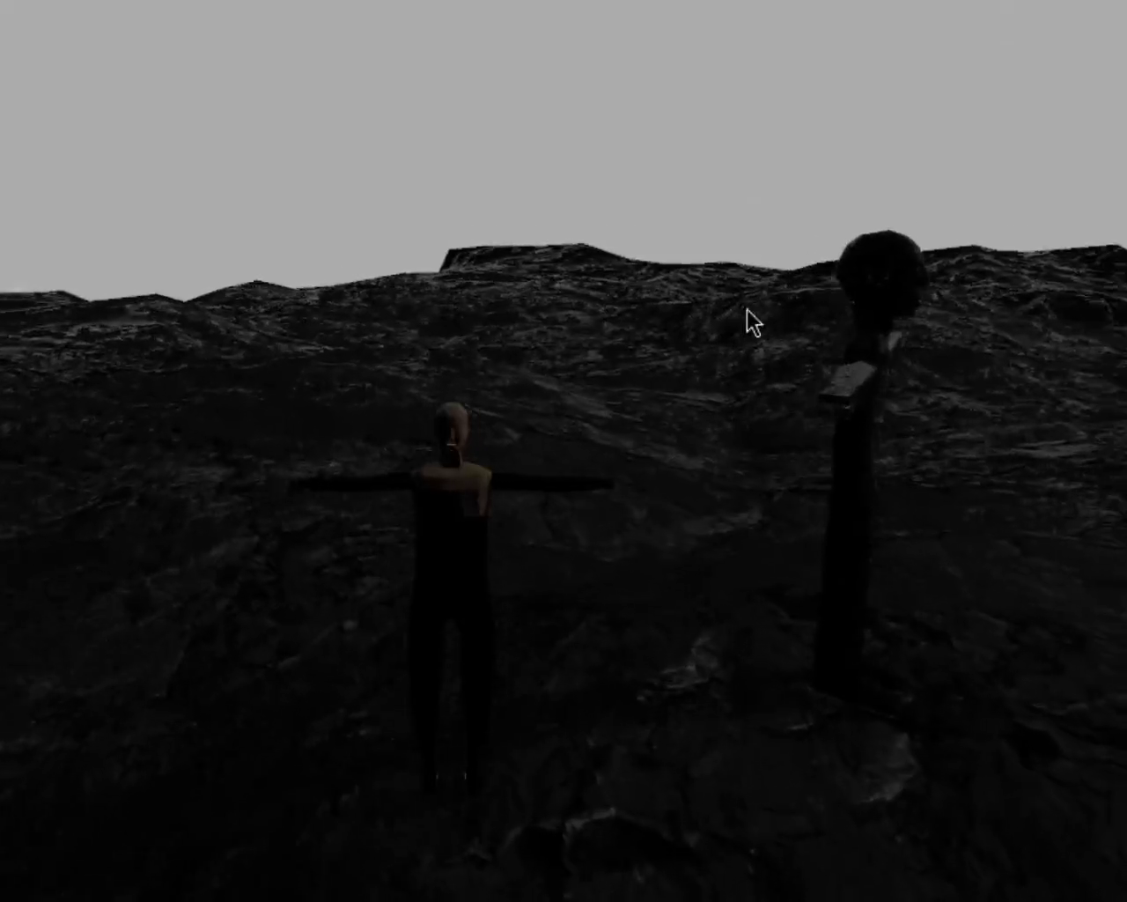
key(d)
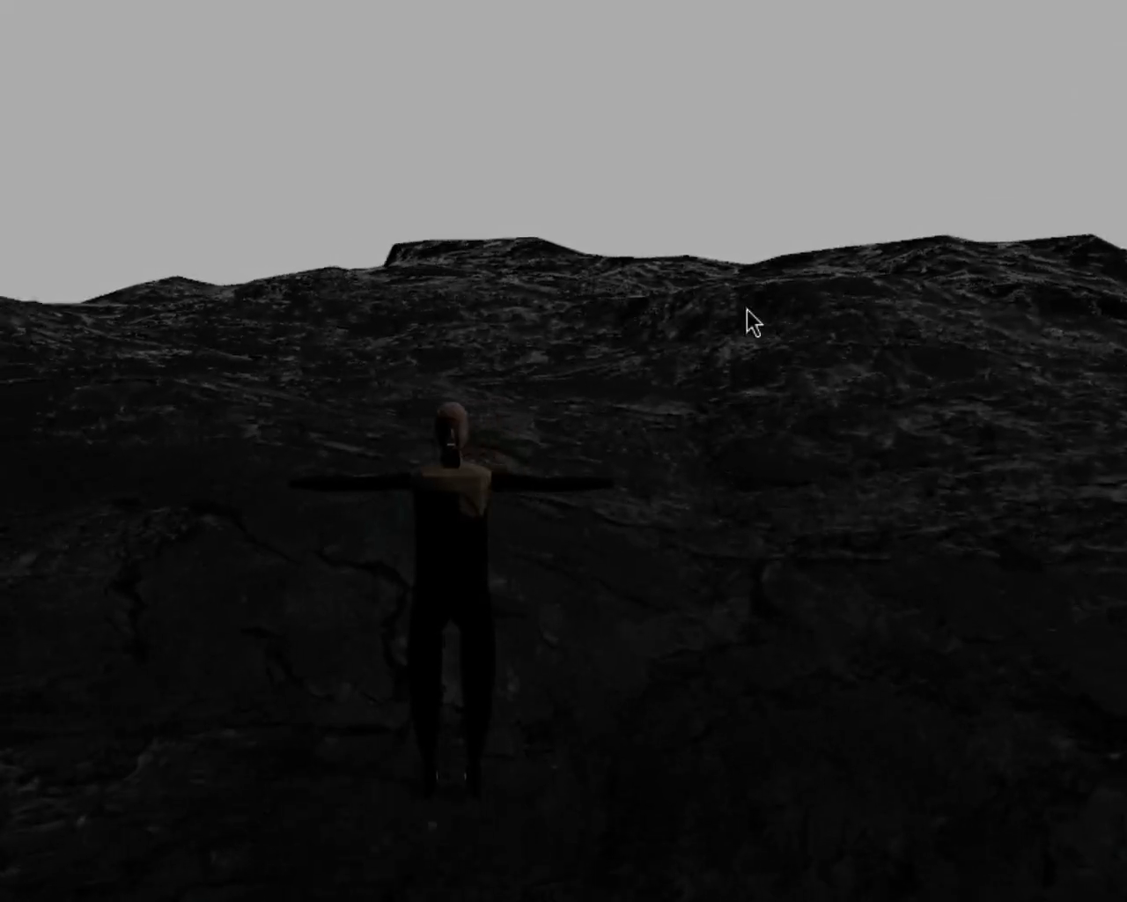
key(a)
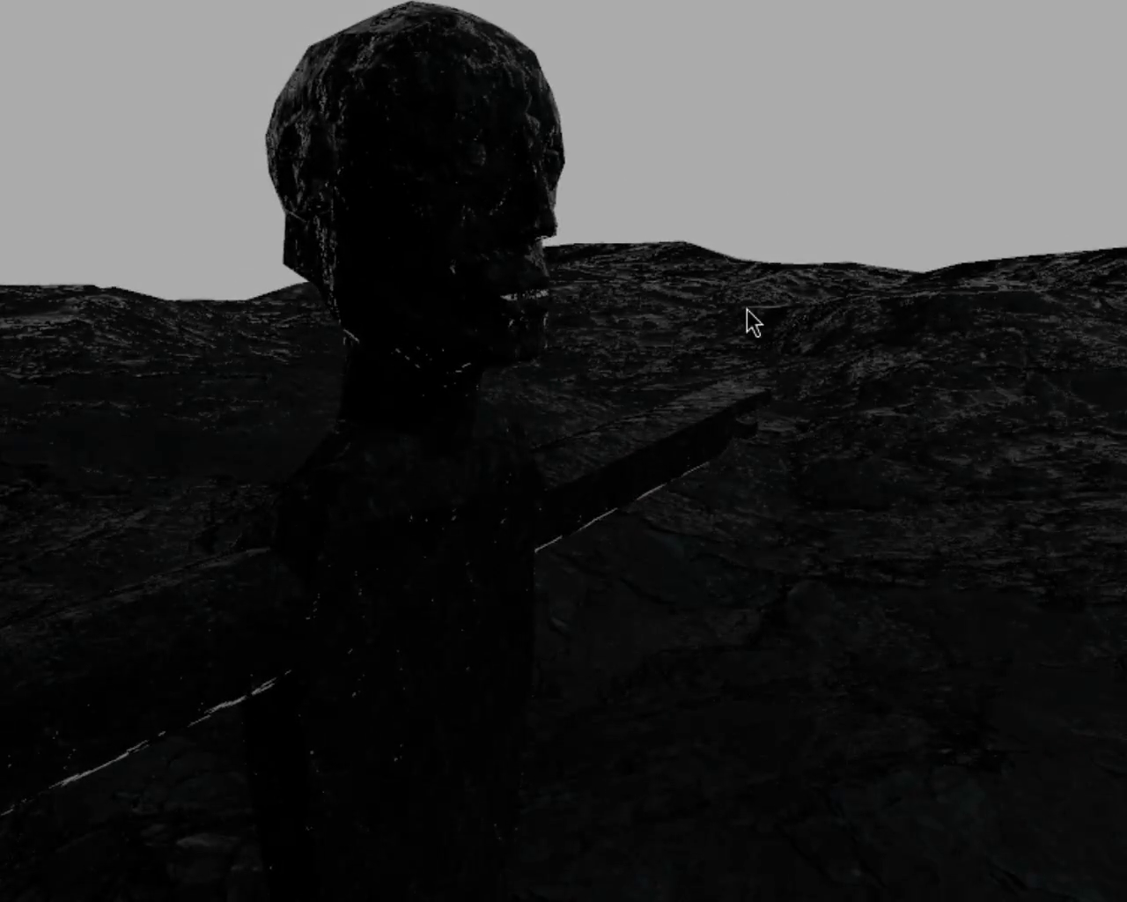
key(d)
key(a)
key(d)
key(a)
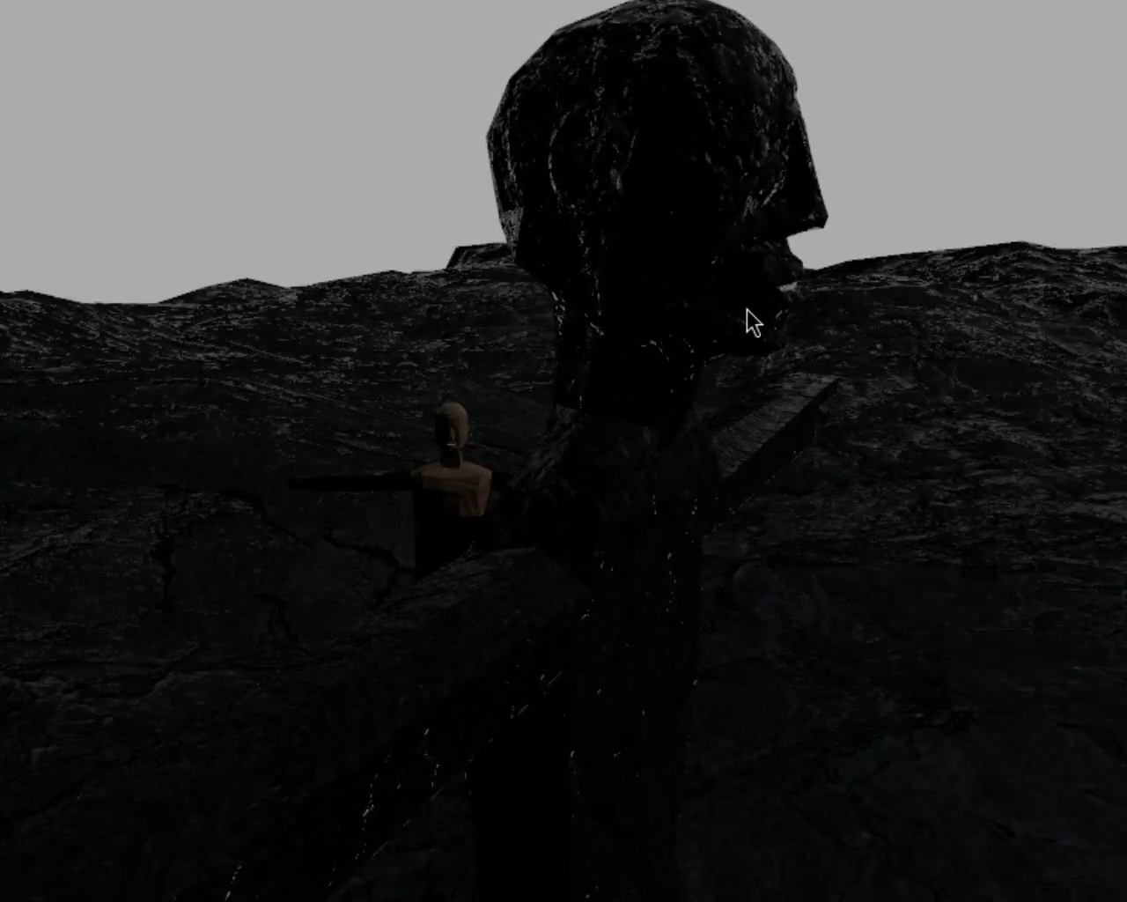
key(d)
key(a)
key(a)
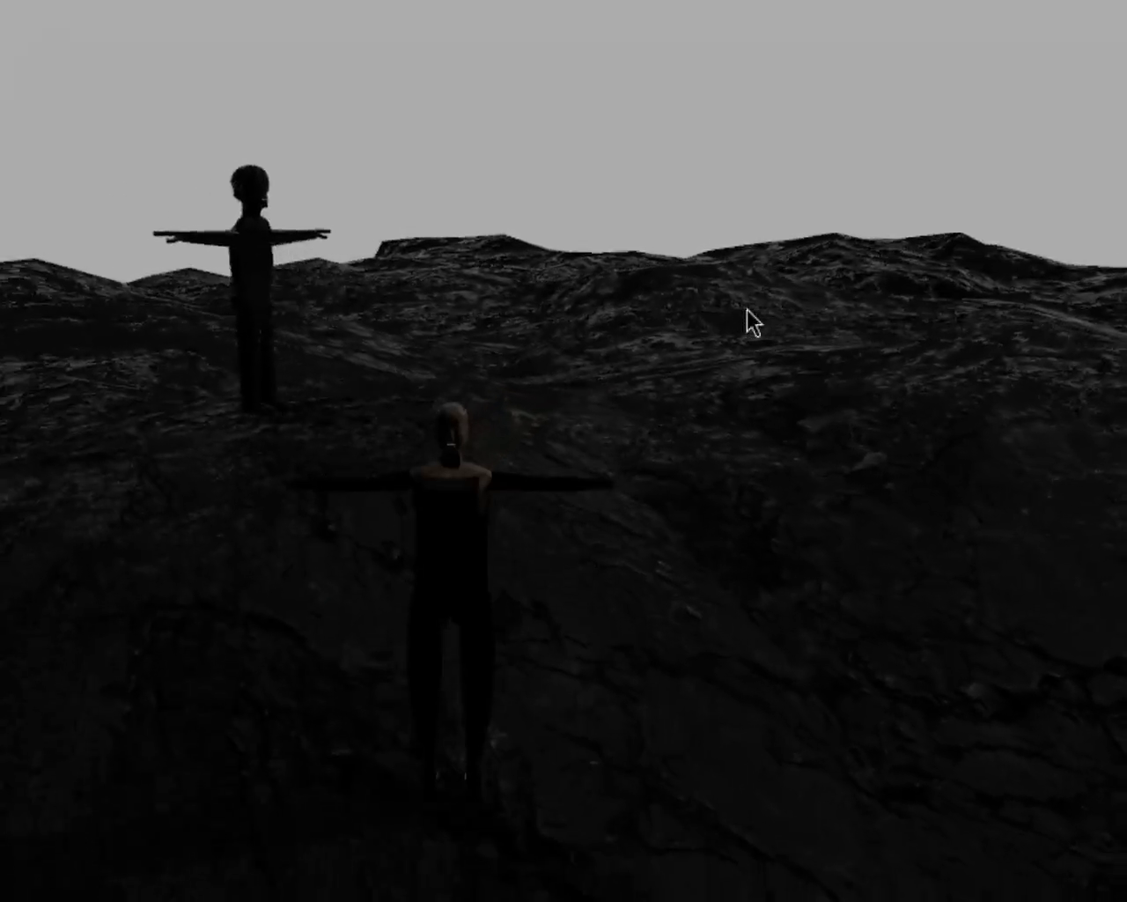
Step: Fly the camera across the rocky terrain, turning past the slopes and the T-posed character
key(a)
key(a)
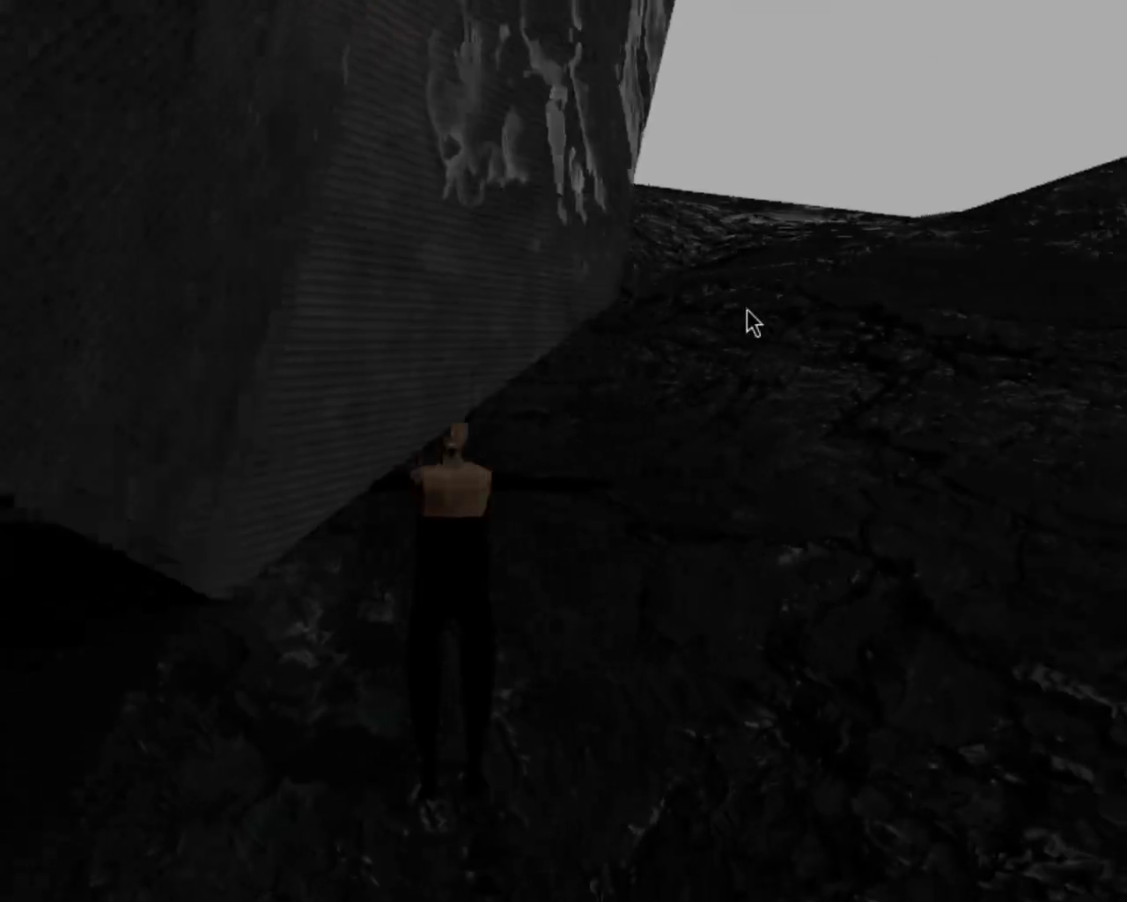
key(a)
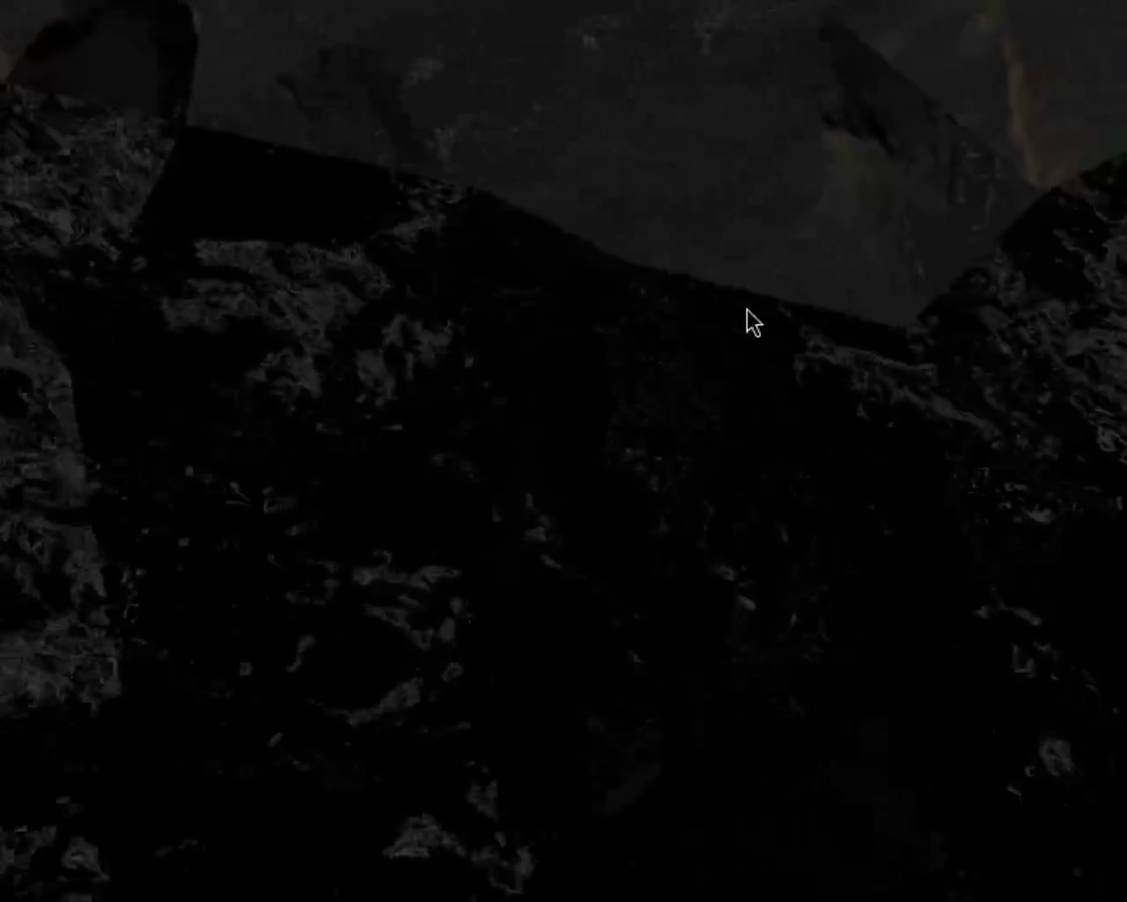
key(a)
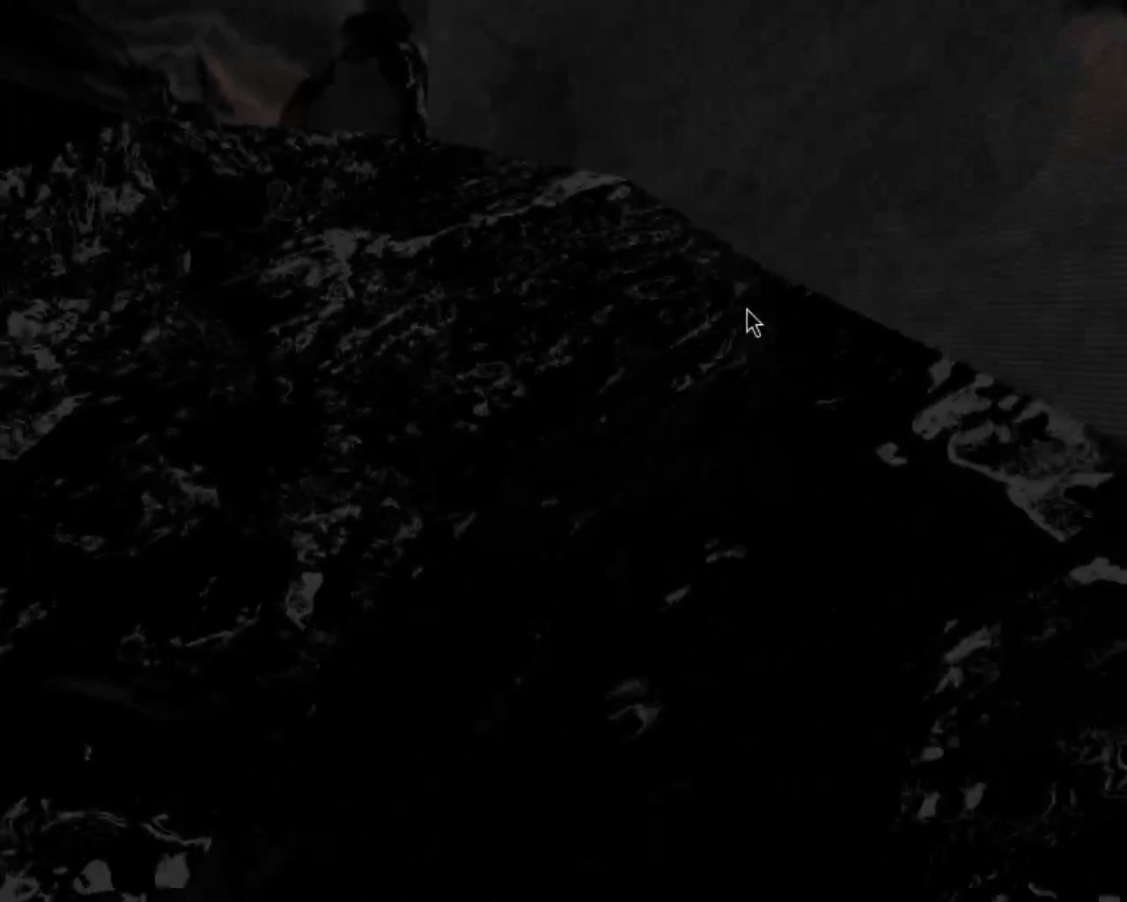
key(a)
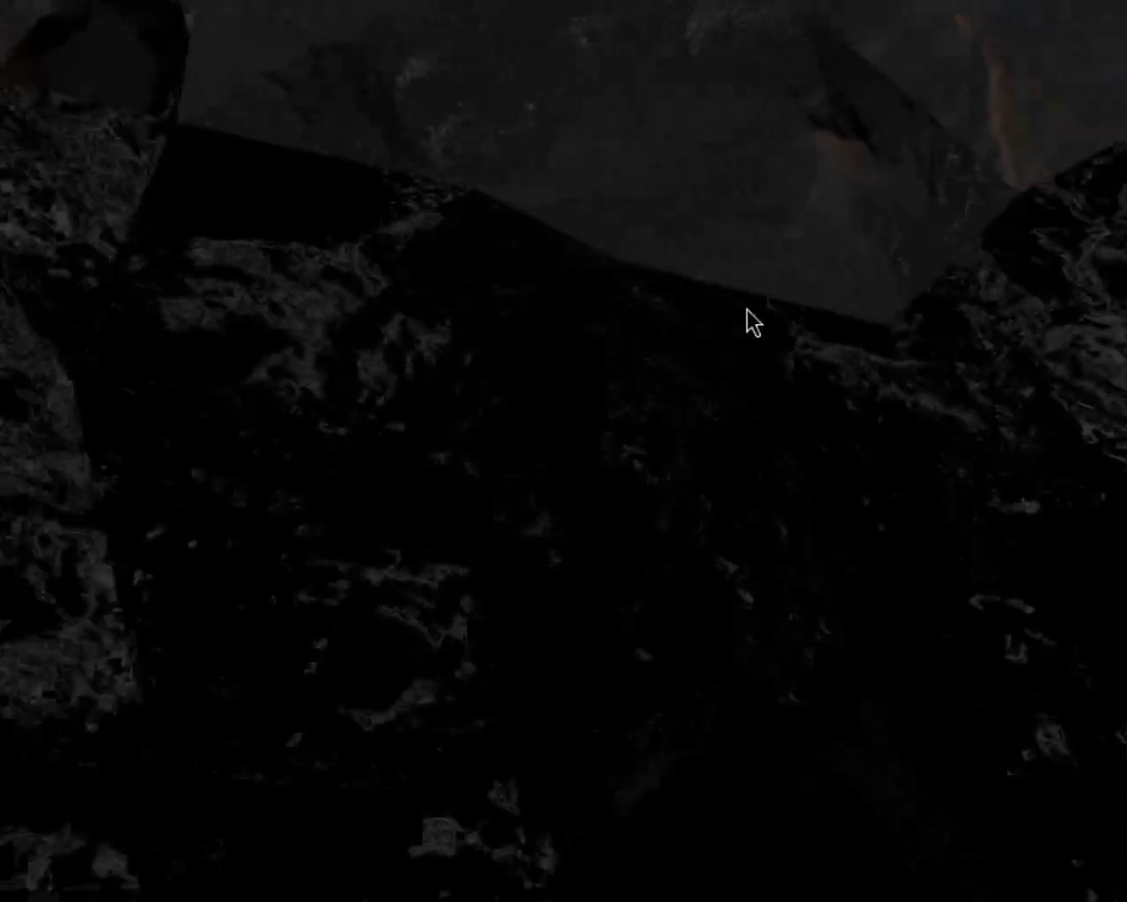
key(a)
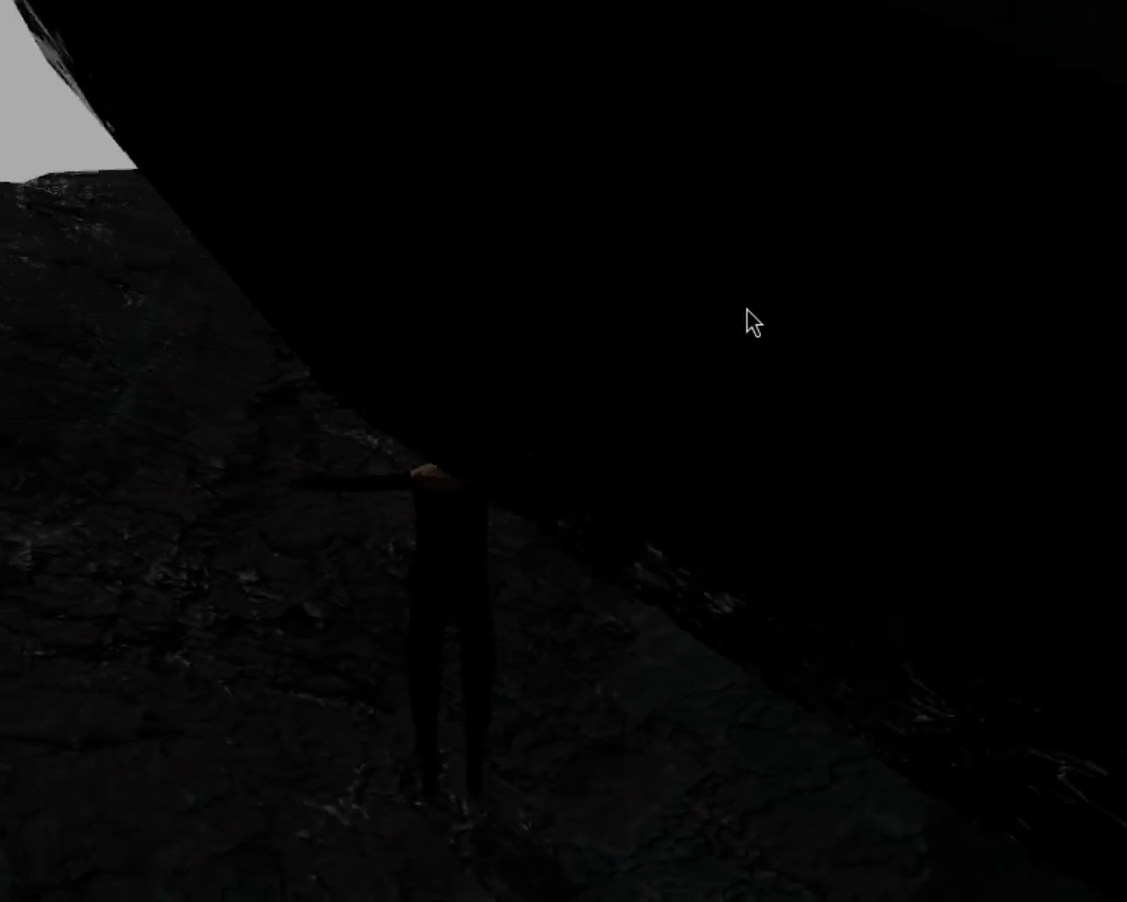
key(a)
key(a)
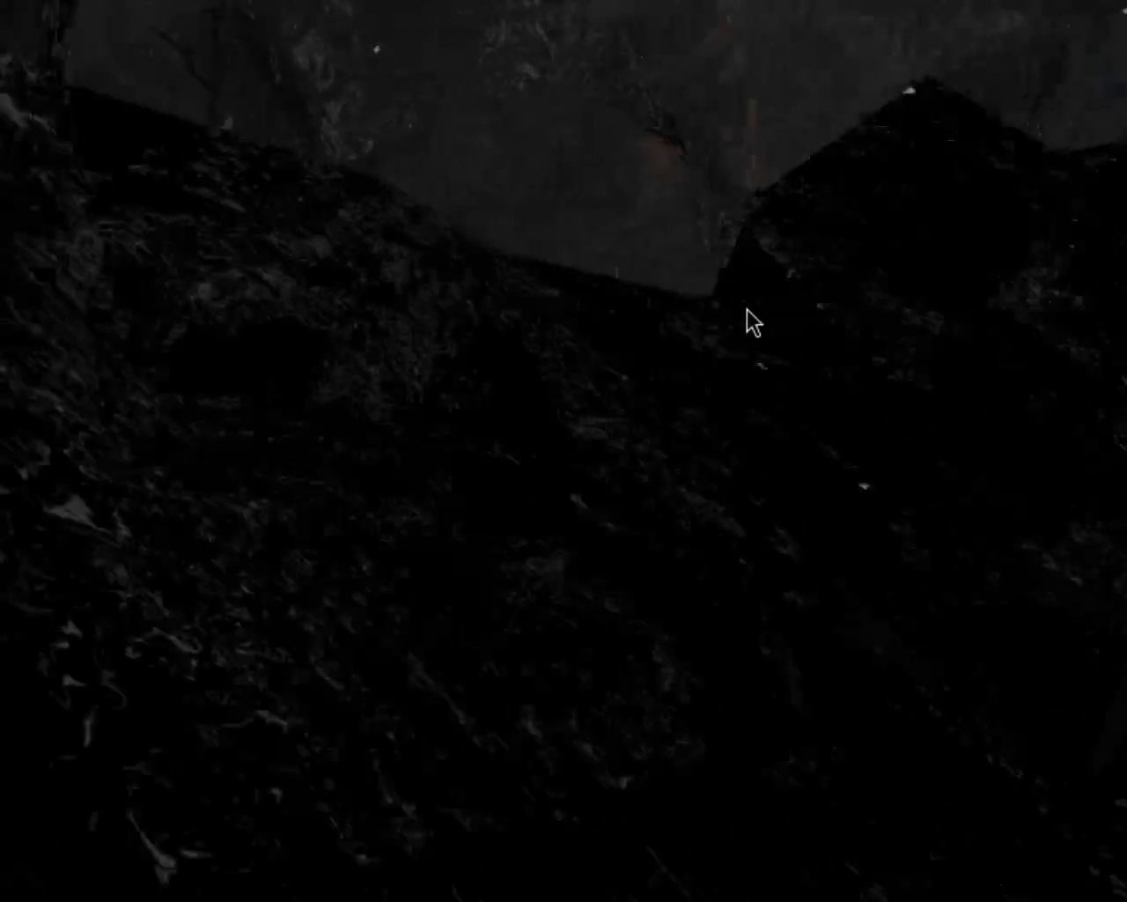